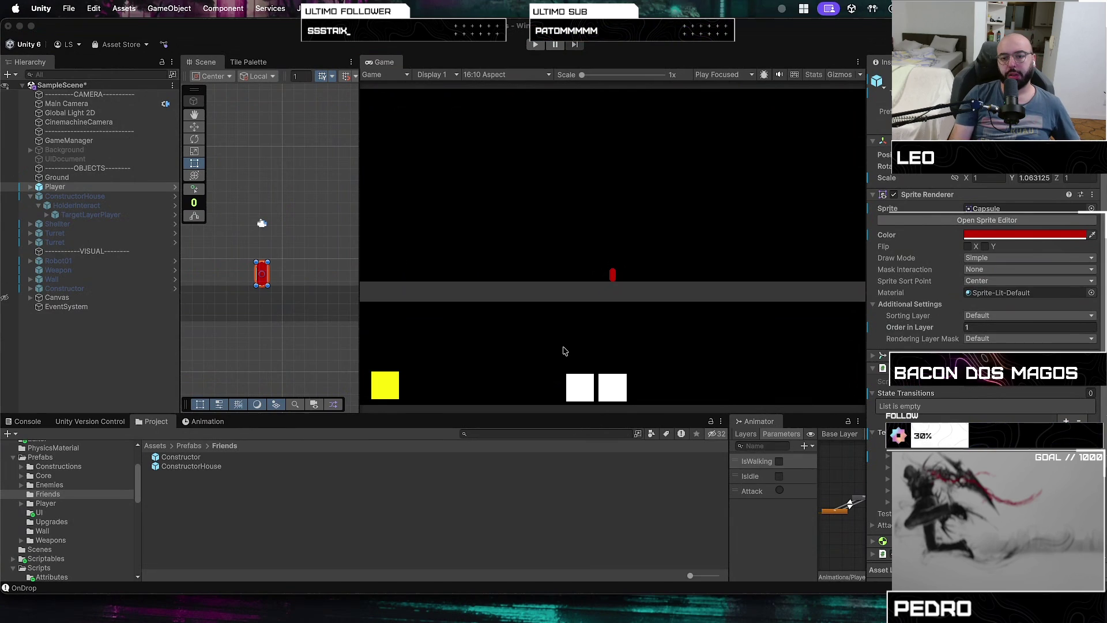
Test dragging a white square onto the card in play mode, then start and stop play once more.
click(557, 332)
click(535, 45)
mouse_move(587, 391)
mouse_down()
mouse_move(384, 388)
mouse_move(393, 358)
mouse_move(582, 340)
mouse_up()
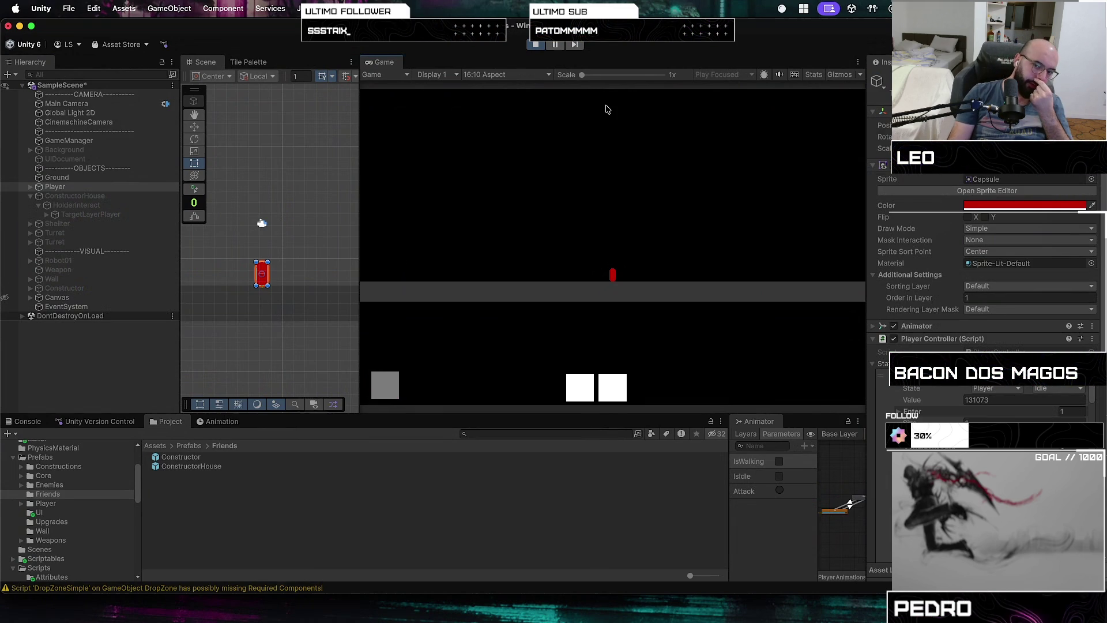
click(535, 44)
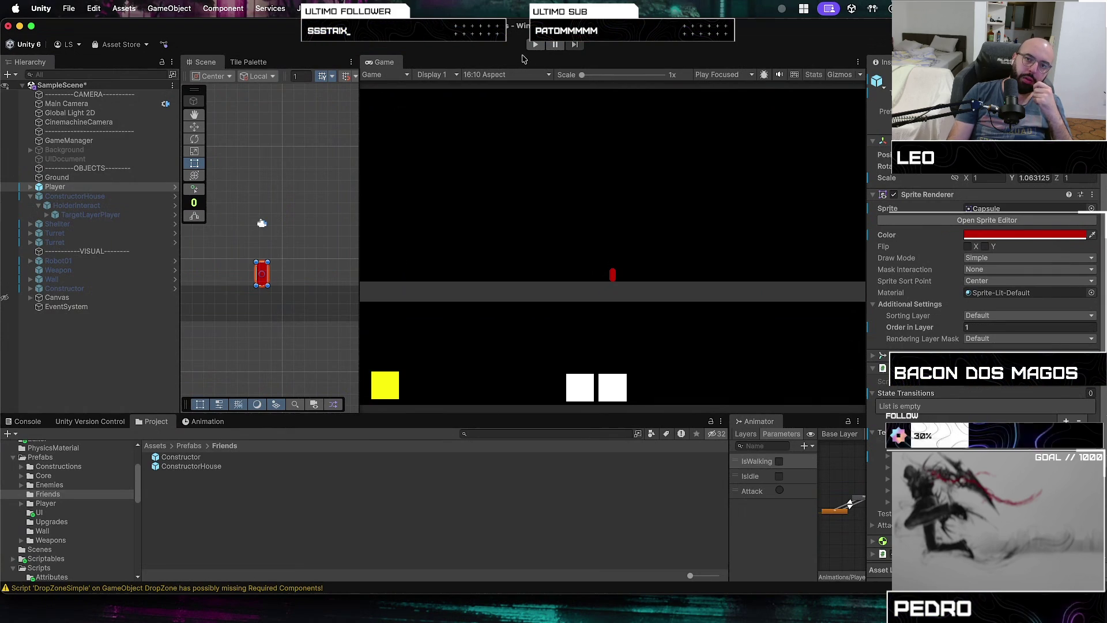
click(533, 45)
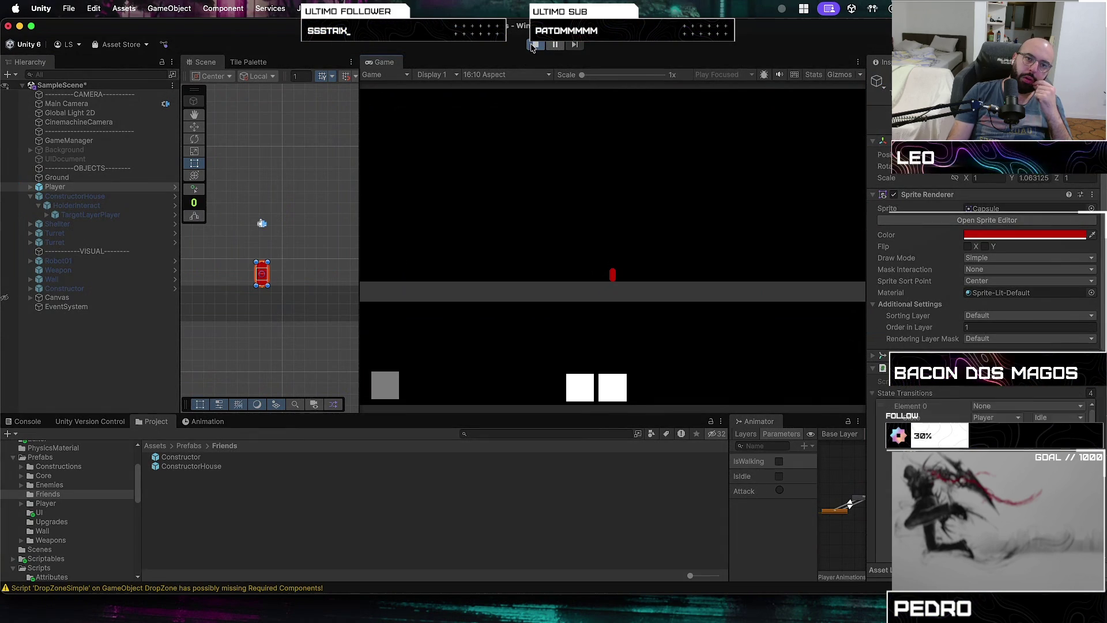
click(533, 46)
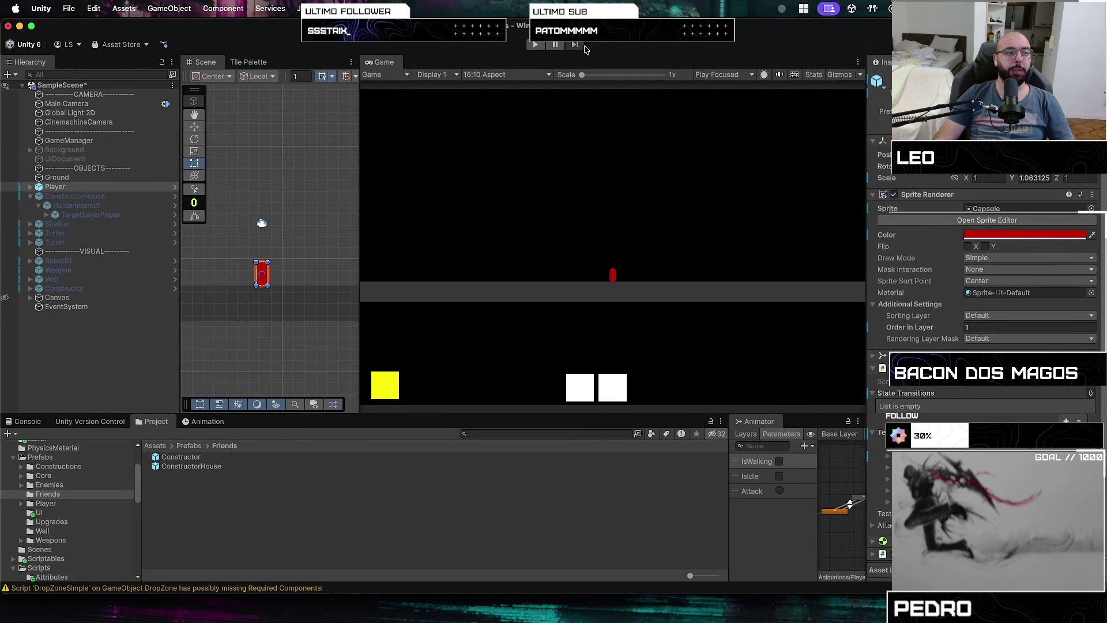
Restart play mode and drop a white square on the left slot to spawn Constructor(Clone), then stop and replay.
click(533, 45)
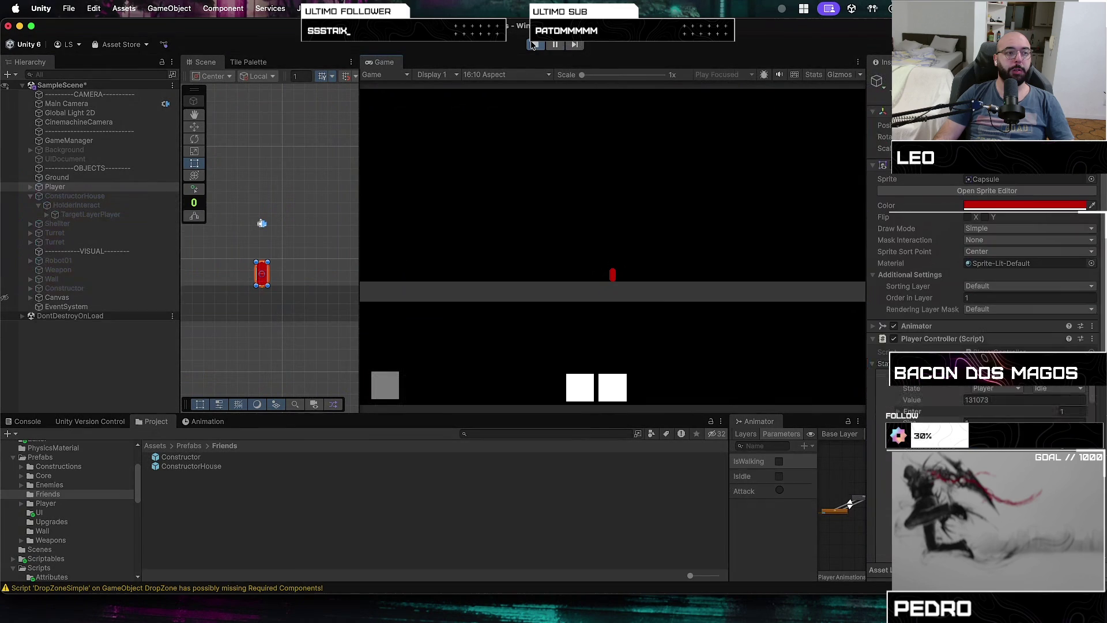
click(533, 45)
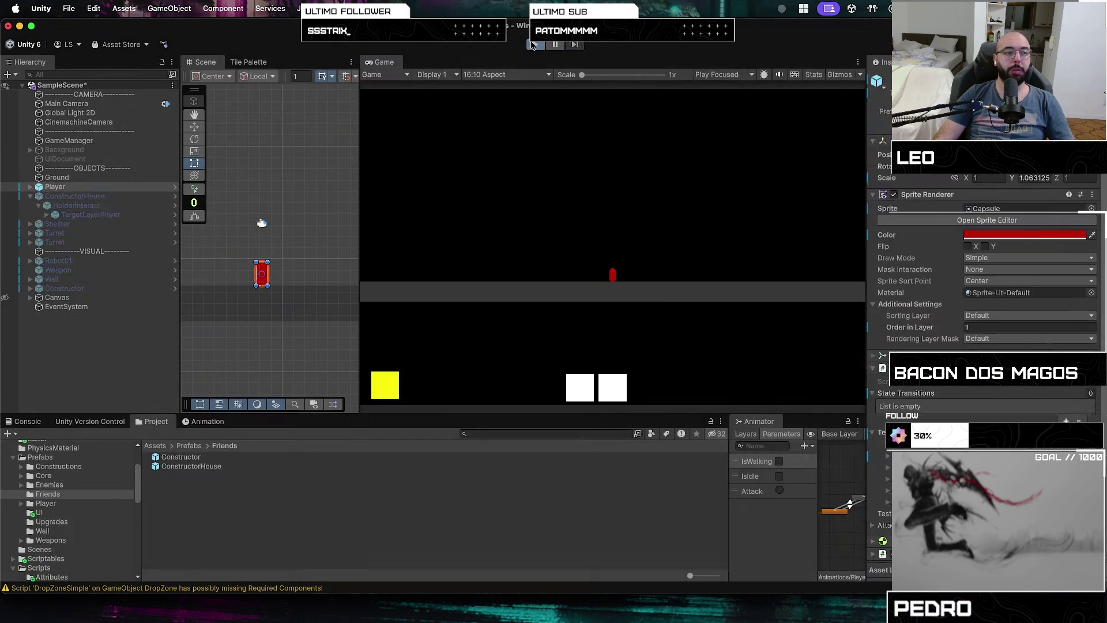
click(533, 45)
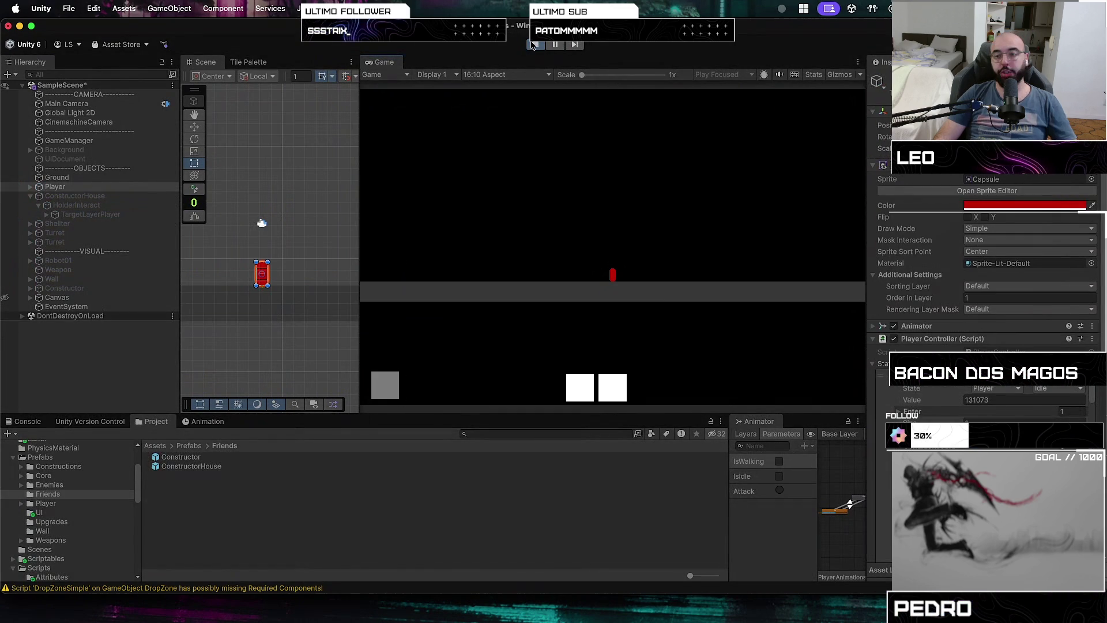
click(533, 45)
click(534, 45)
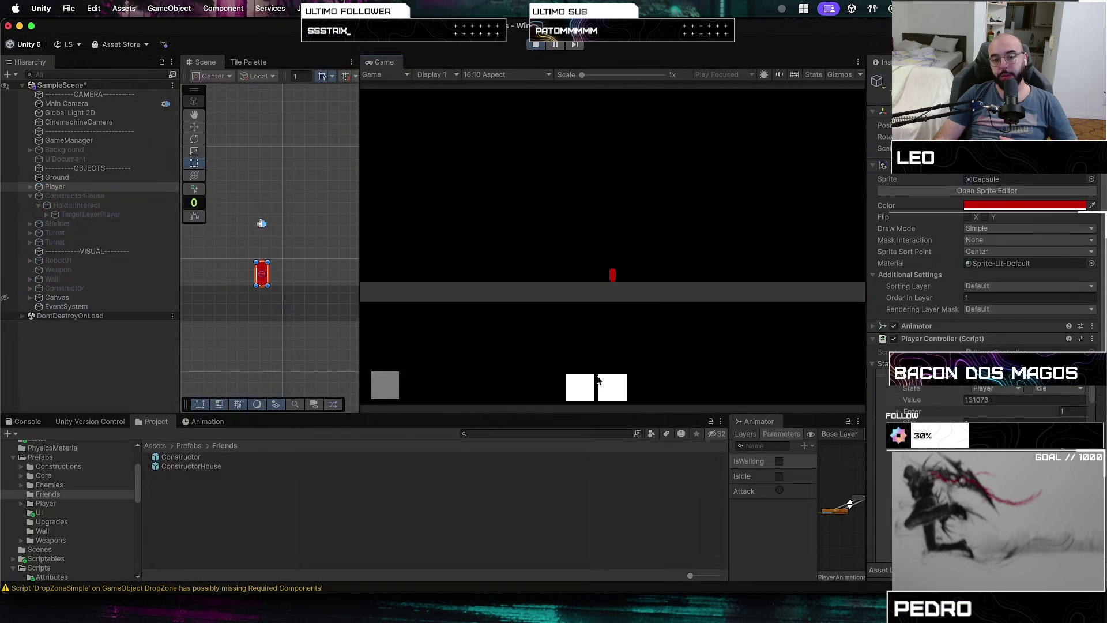
mouse_move(577, 383)
mouse_down()
mouse_move(383, 362)
mouse_move(377, 375)
mouse_up()
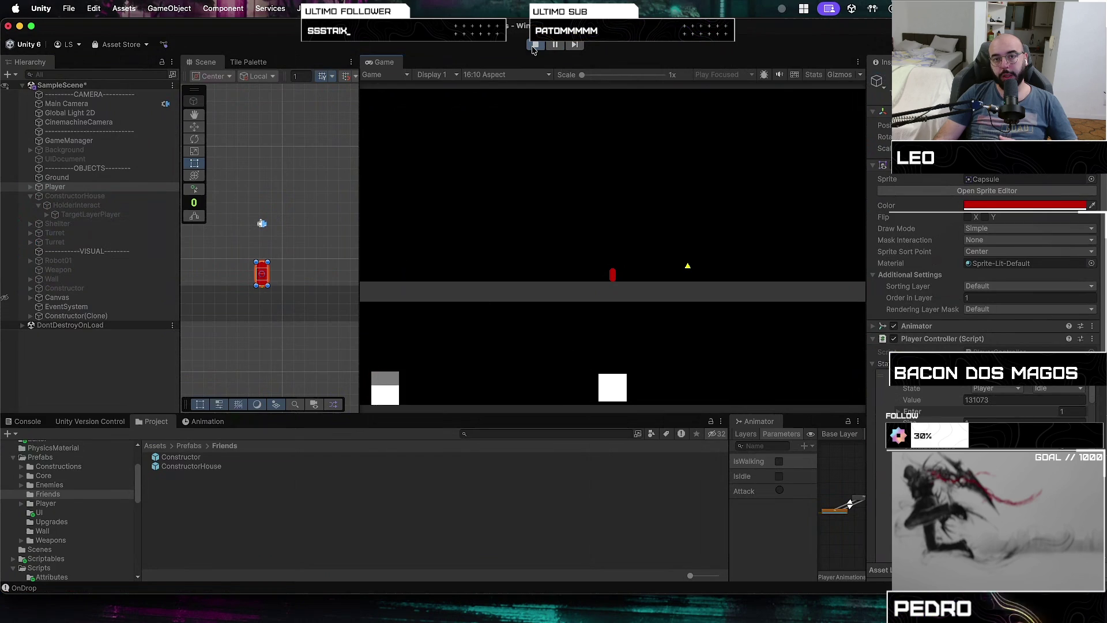
click(534, 46)
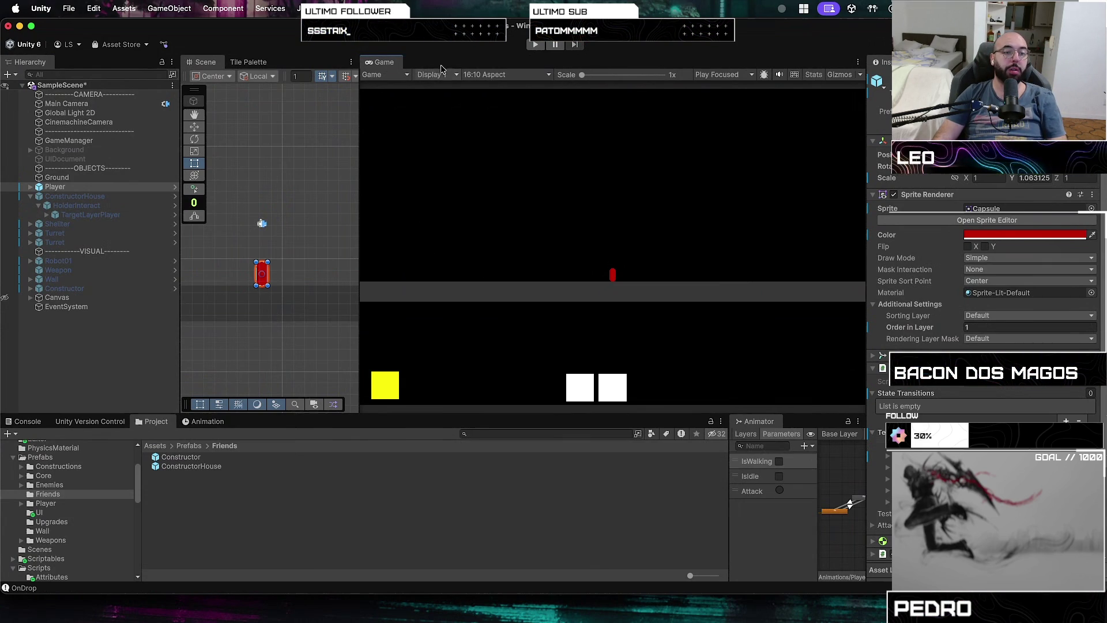
click(534, 45)
click(535, 45)
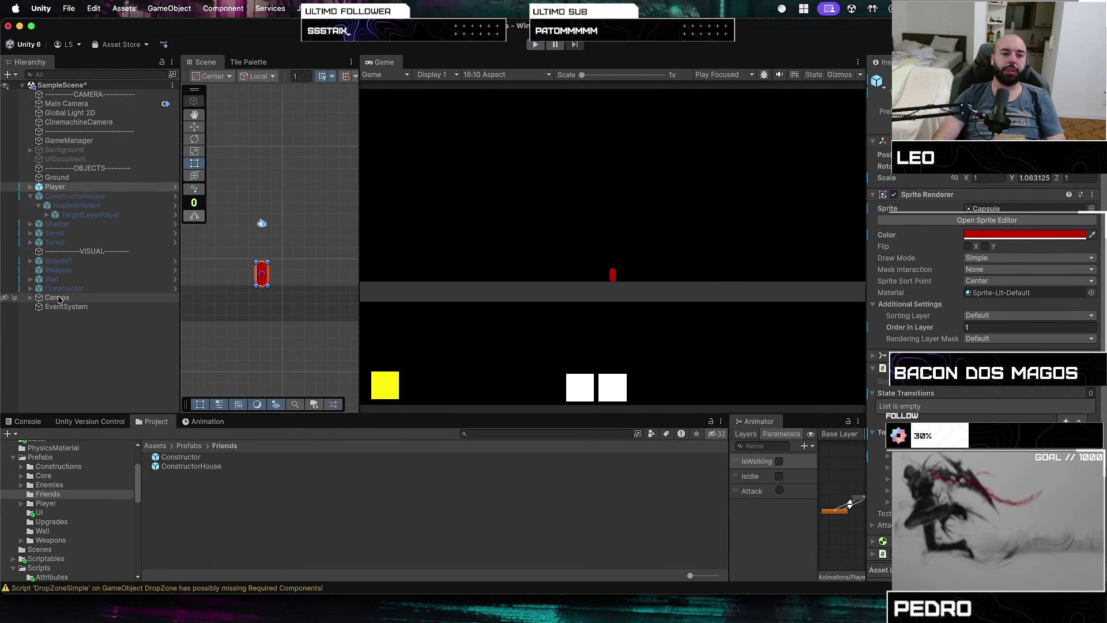
Inspect the Canvas object's settings, restart play mode, and show the overview of all open windows.
click(58, 298)
click(541, 49)
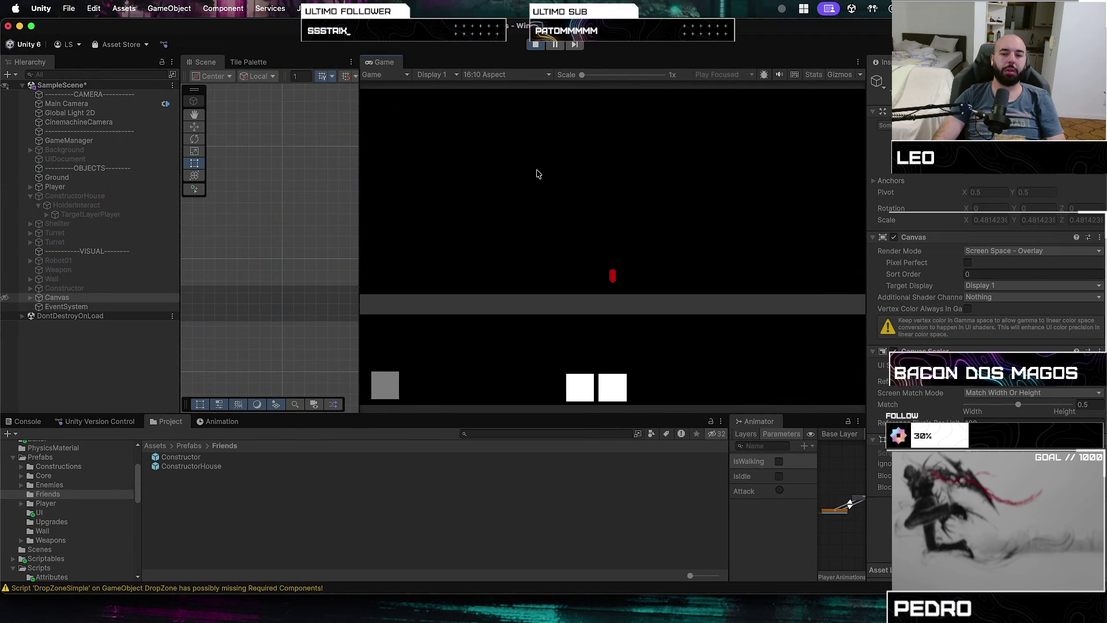
click(535, 45)
click(535, 45)
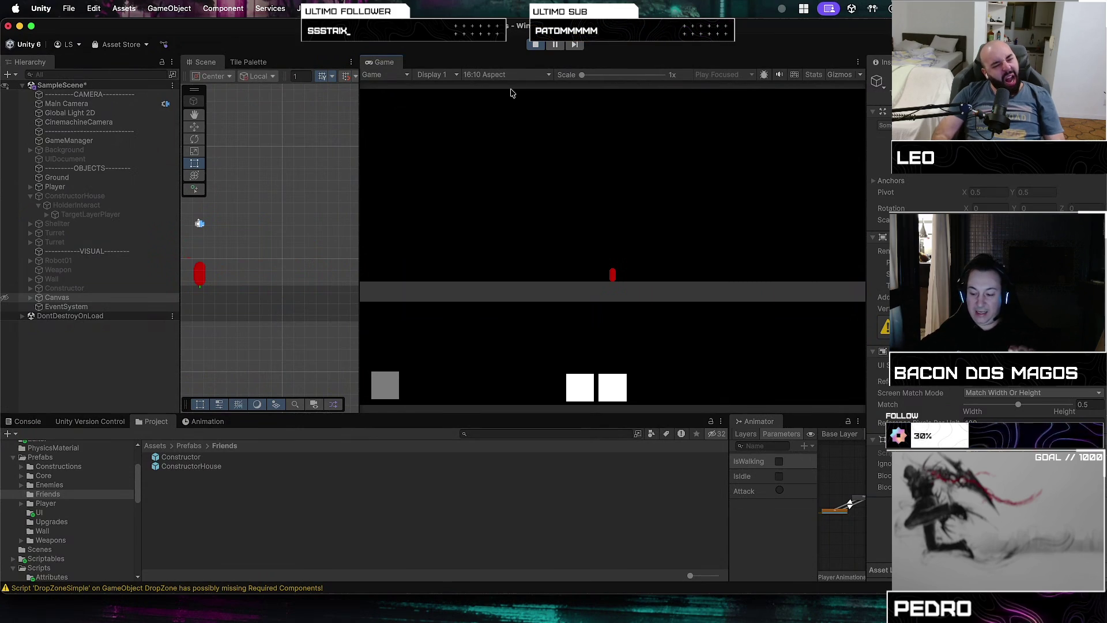
key(ctrl+Up)
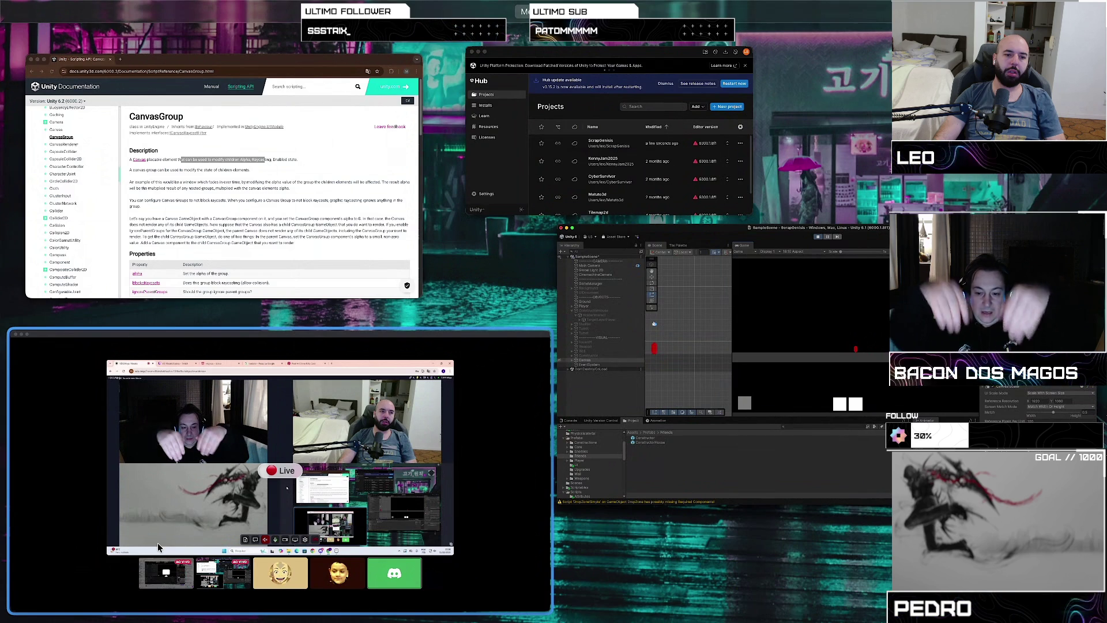
Look at the Discord call window, then bring the Unity editor back full-screen from the window overview.
click(158, 546)
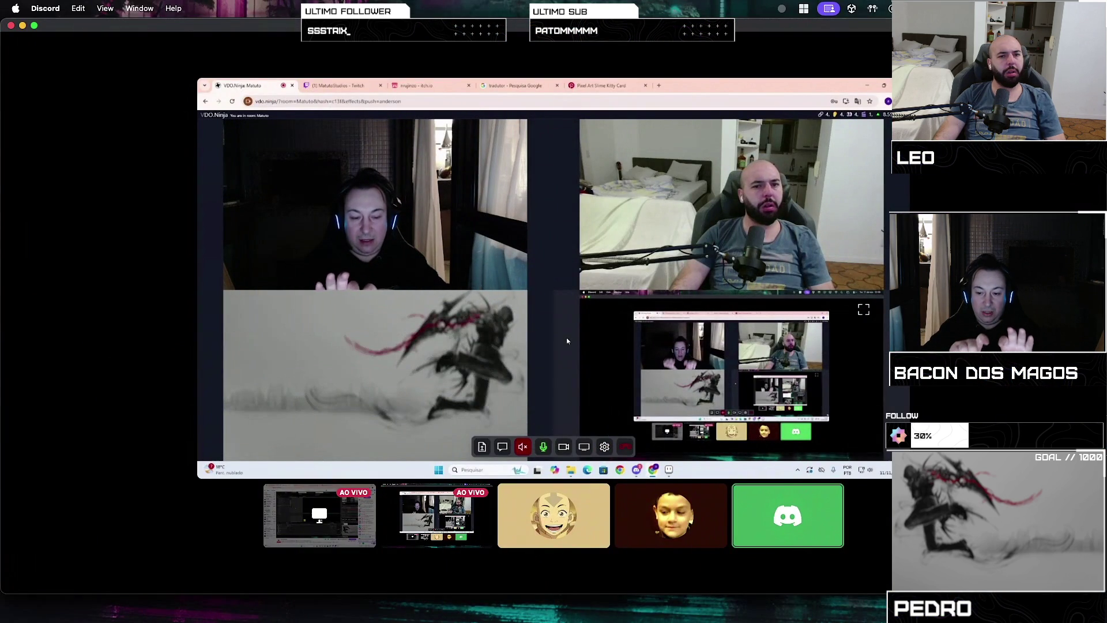
mouse_move(751, 233)
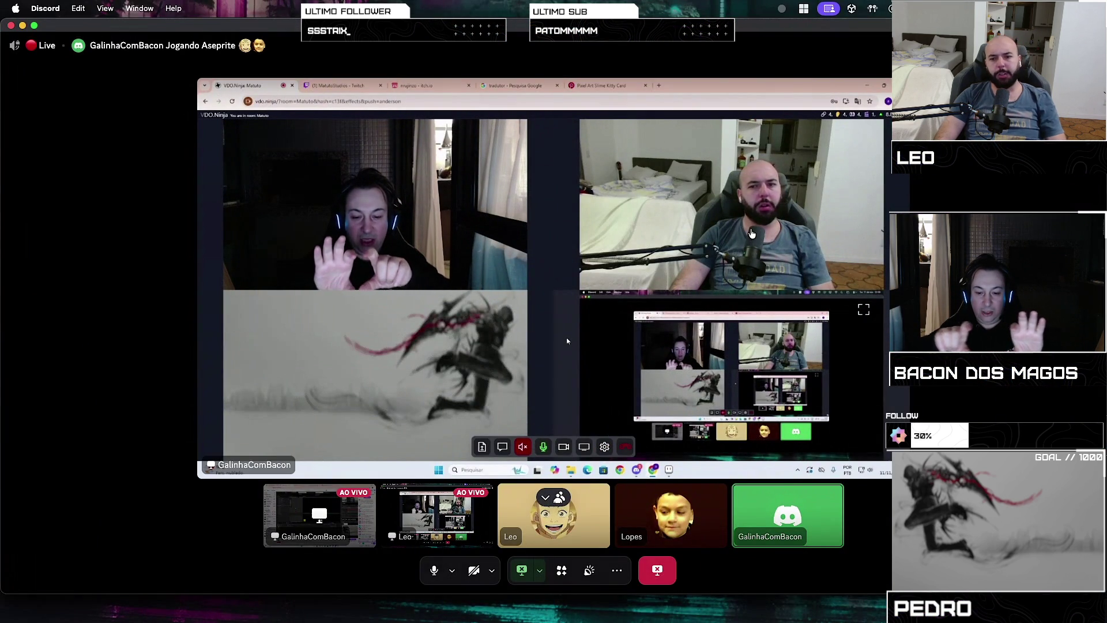
key(ctrl+Left)
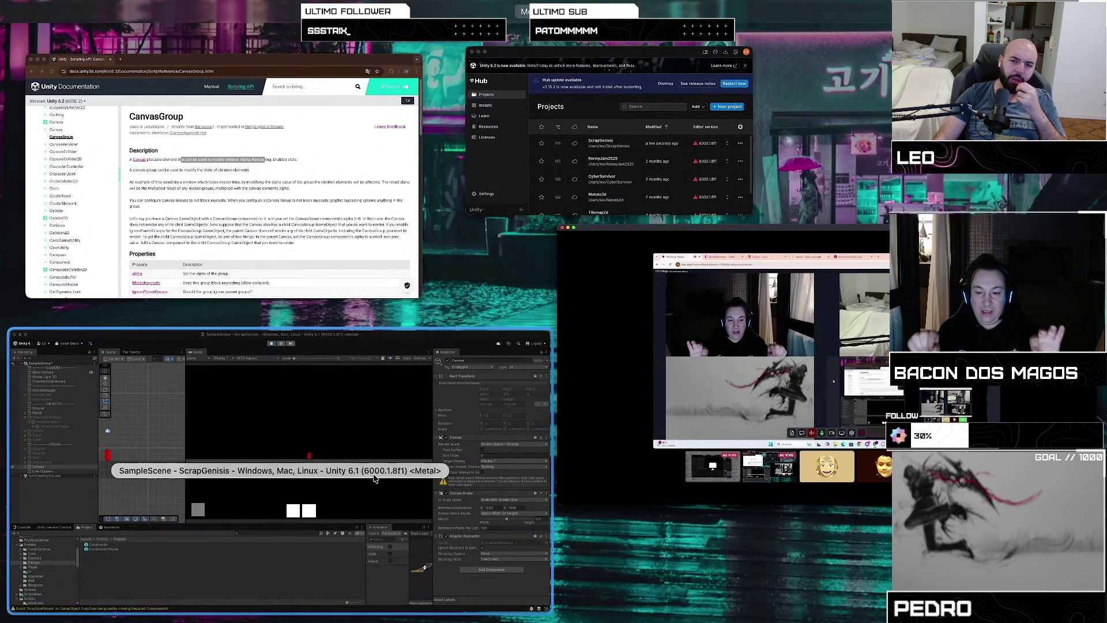
click(376, 477)
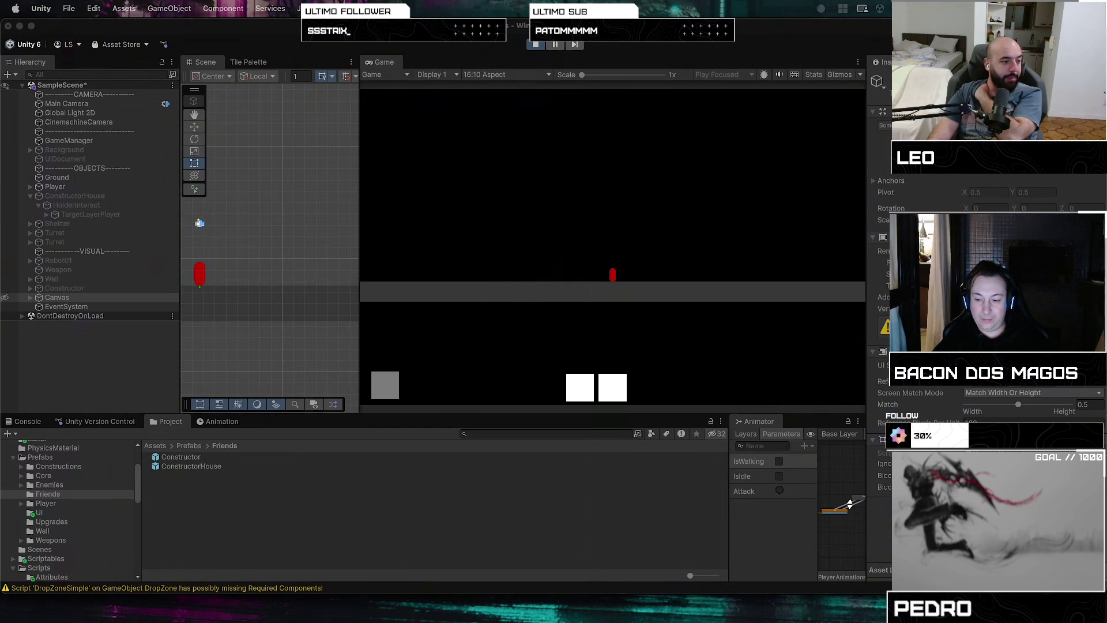
Toggle the window overview twice, then refocus the full-screen Unity editor running SampleScene.
key(ctrl+Up)
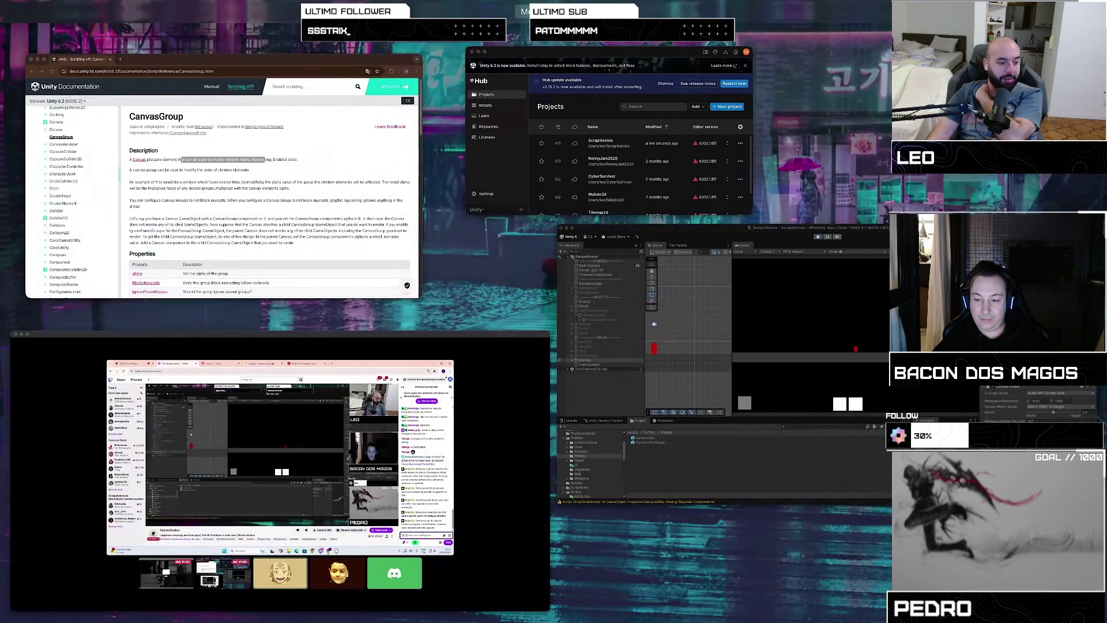
key(ctrl+Up)
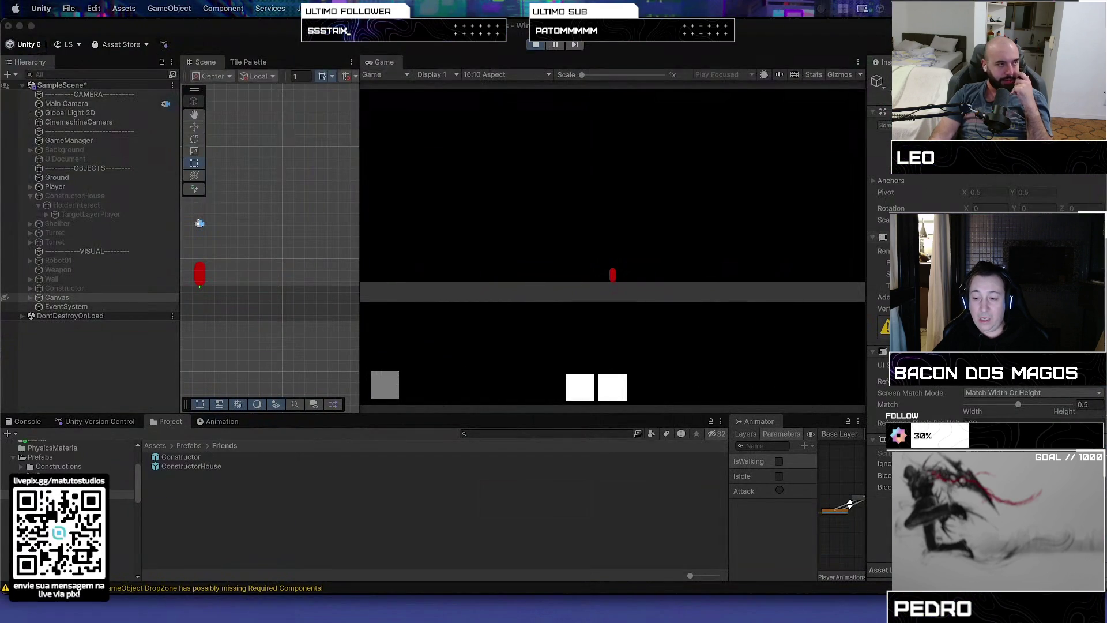
key(ctrl+Up)
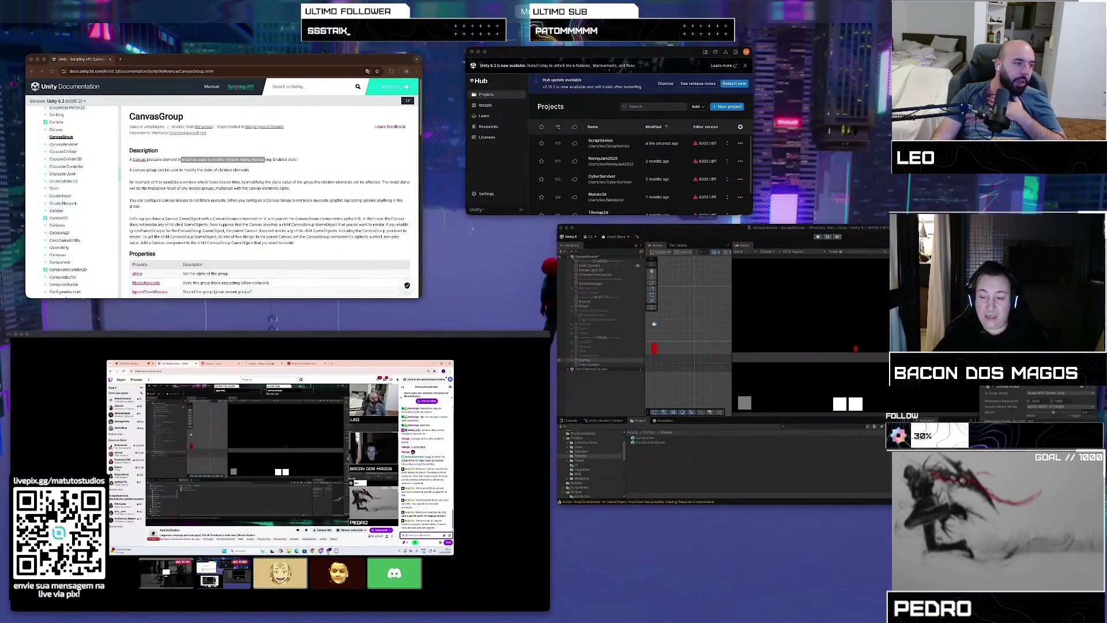
key(ctrl+Up)
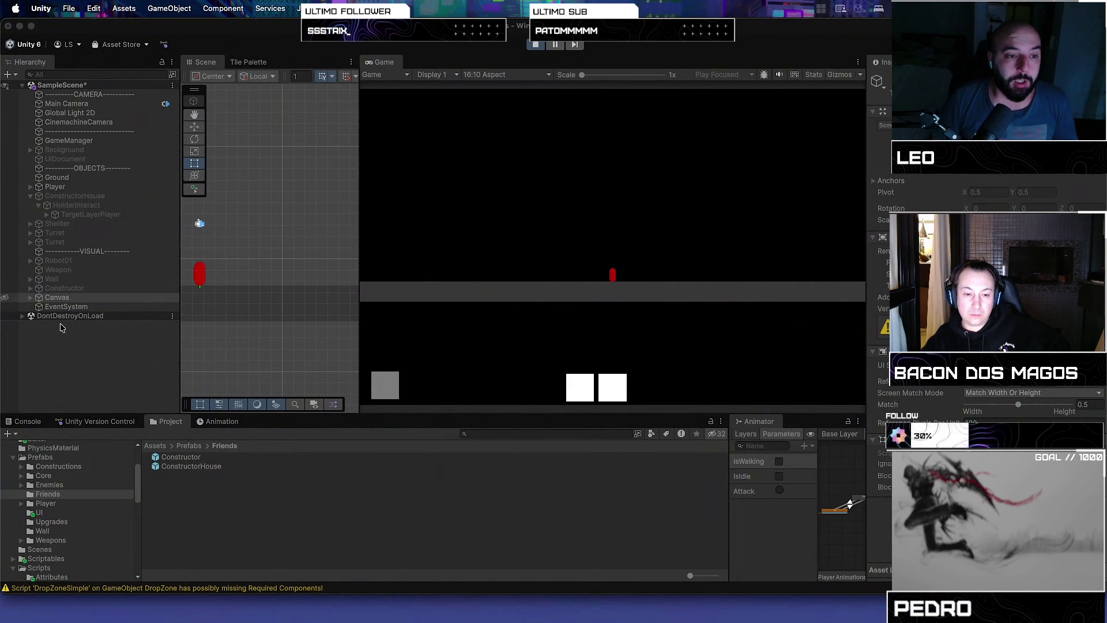
click(277, 392)
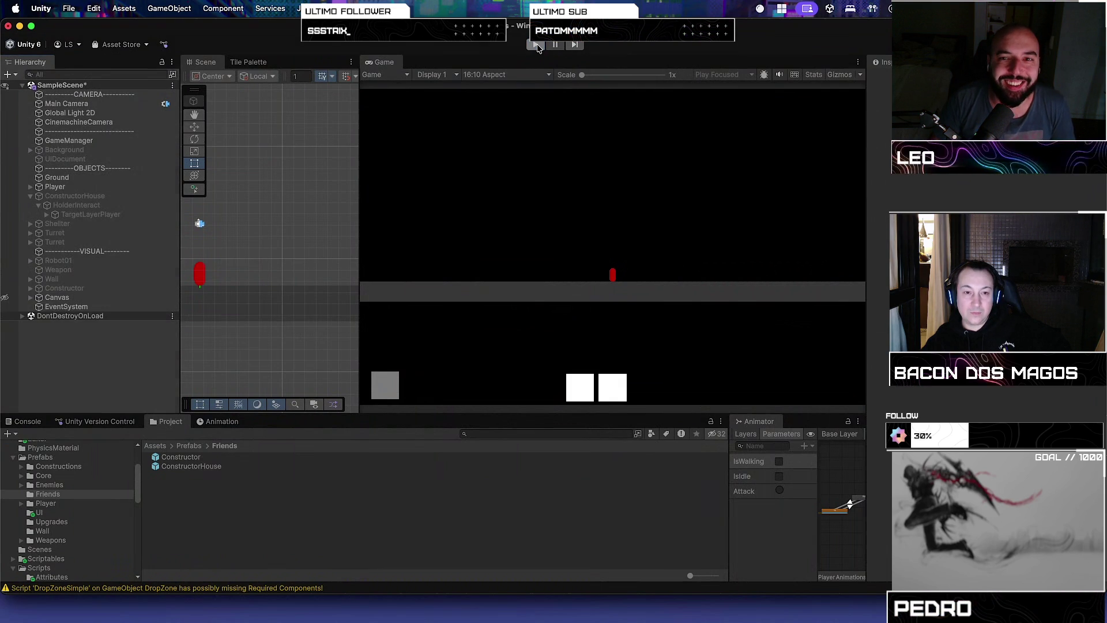
Exit play mode with the Play button so SampleScene is editable again.
click(536, 46)
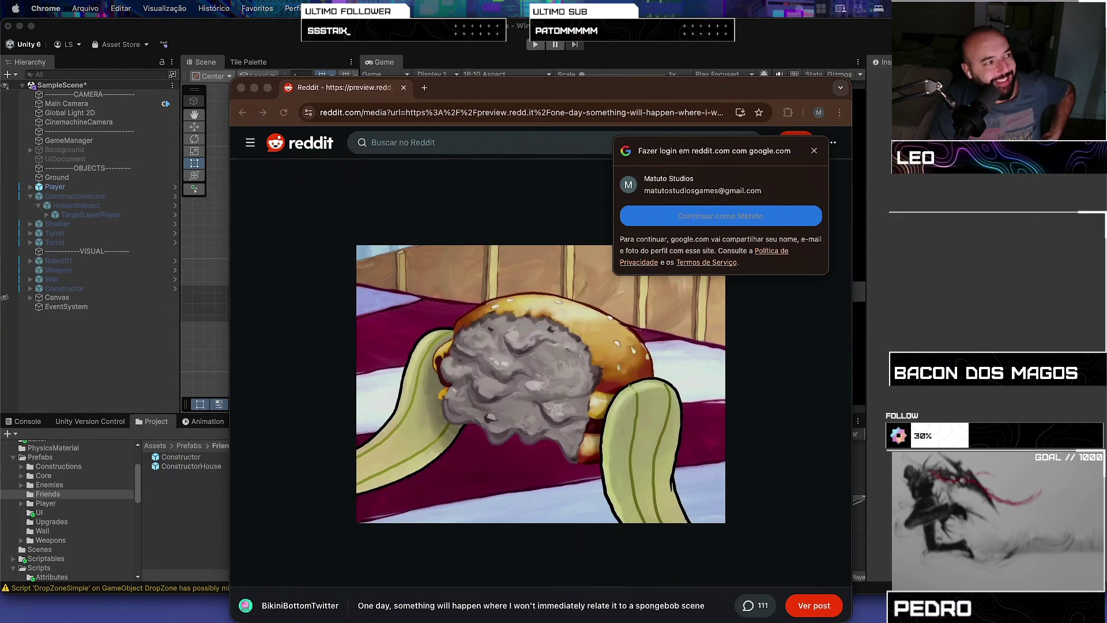
Dismiss the Google sign-in popup and close the Chrome window with the Reddit post.
click(815, 151)
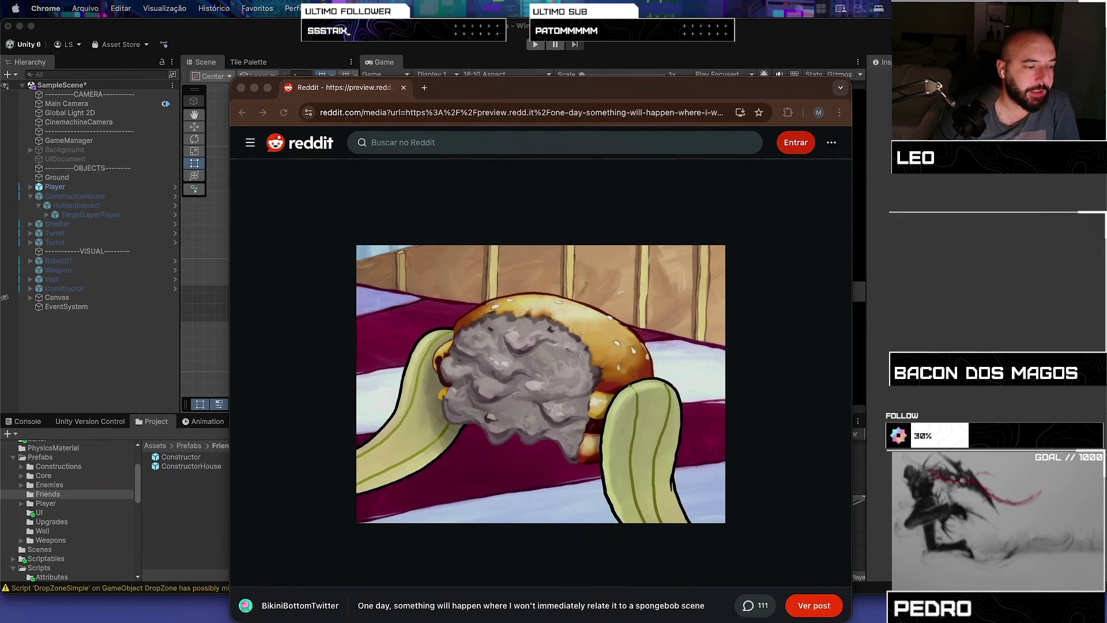
click(404, 87)
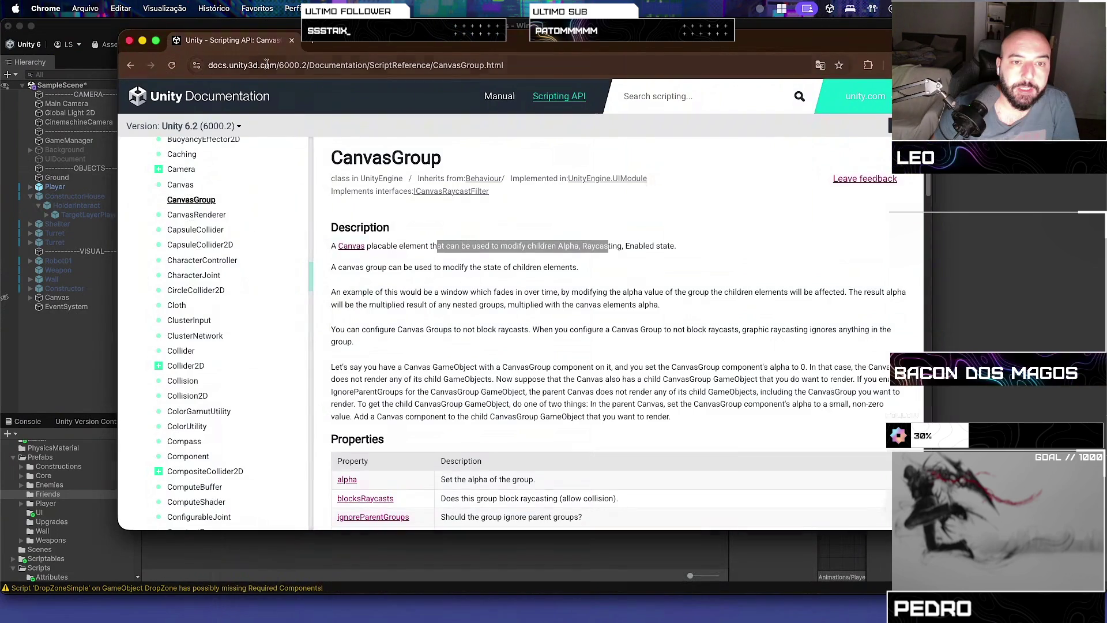
Scroll the CanvasGroup Scripting API page down to Public Methods, then close the documentation window.
scroll(471, 345, down, 15)
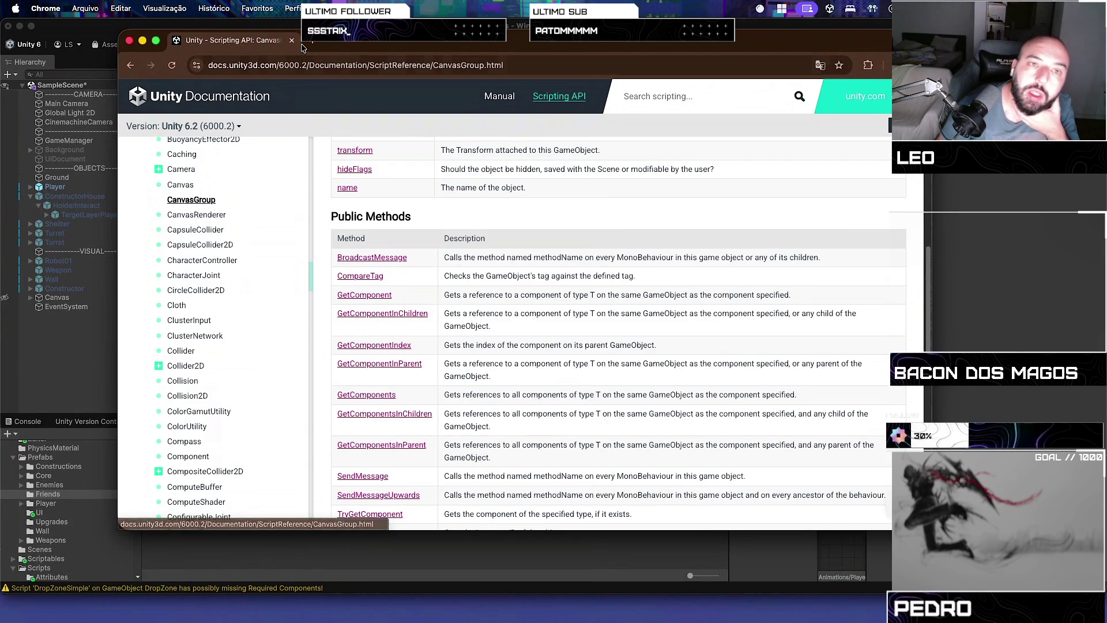
click(288, 41)
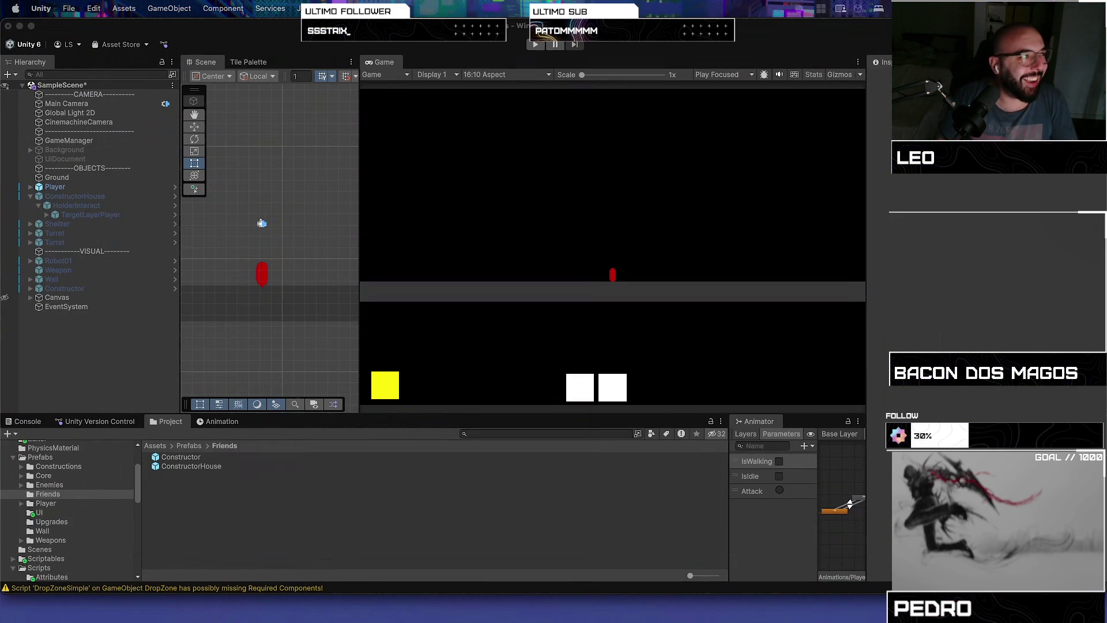
key(ctrl+Up)
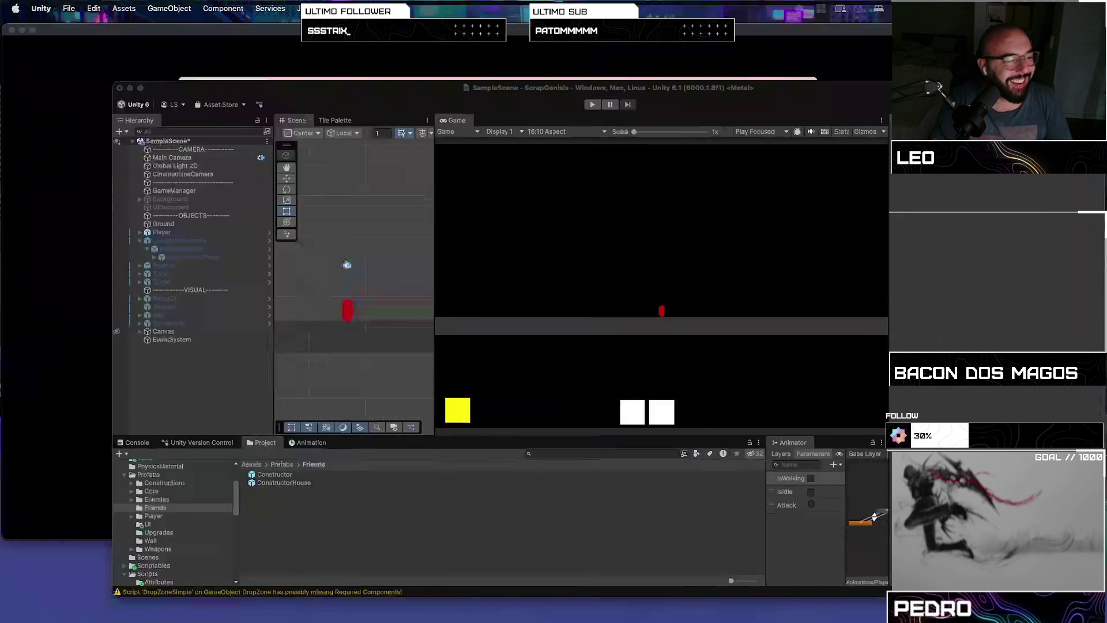
click(849, 503)
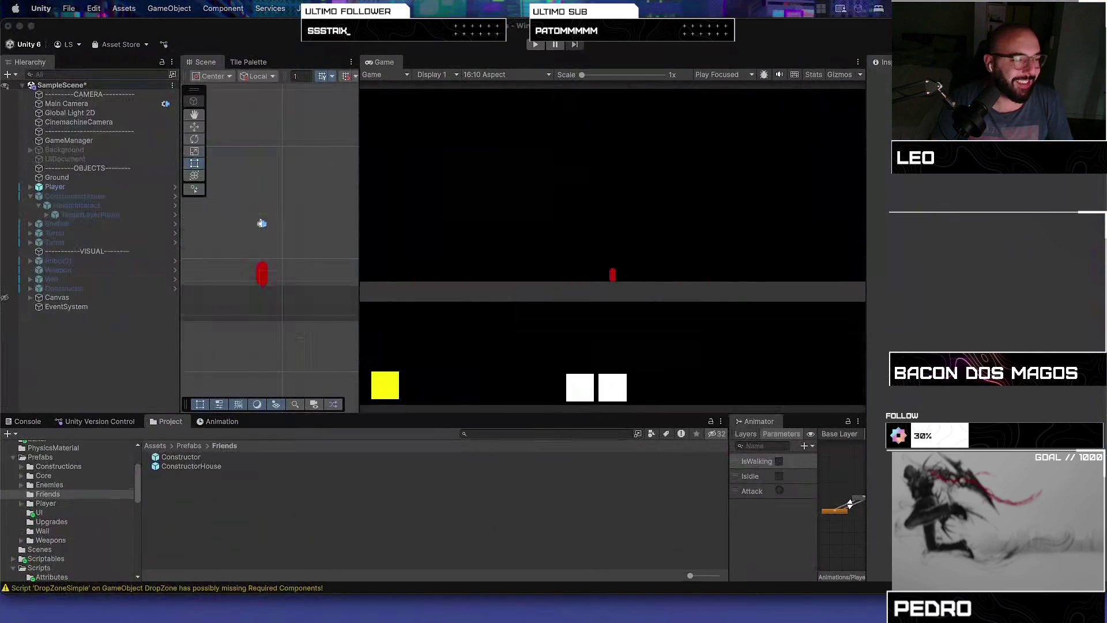
key(ctrl+Up)
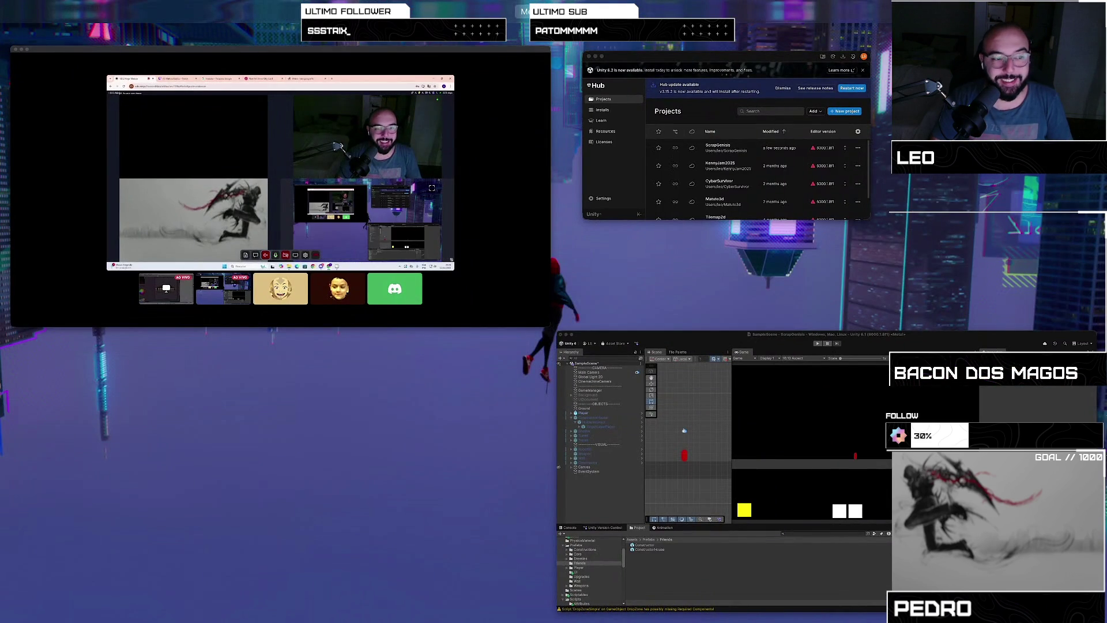
click(849, 503)
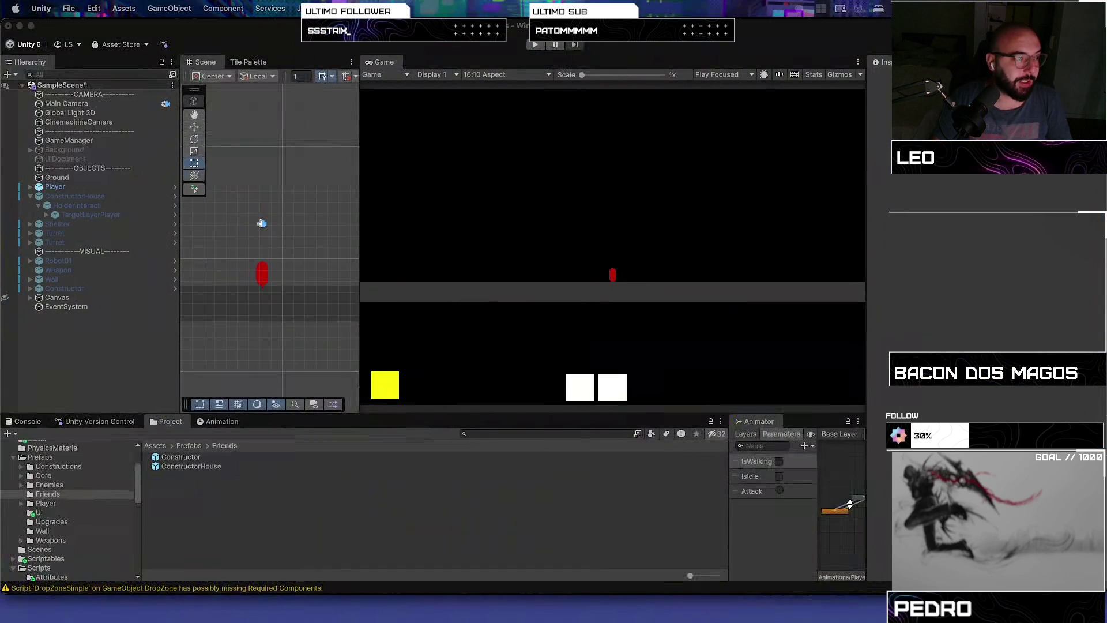